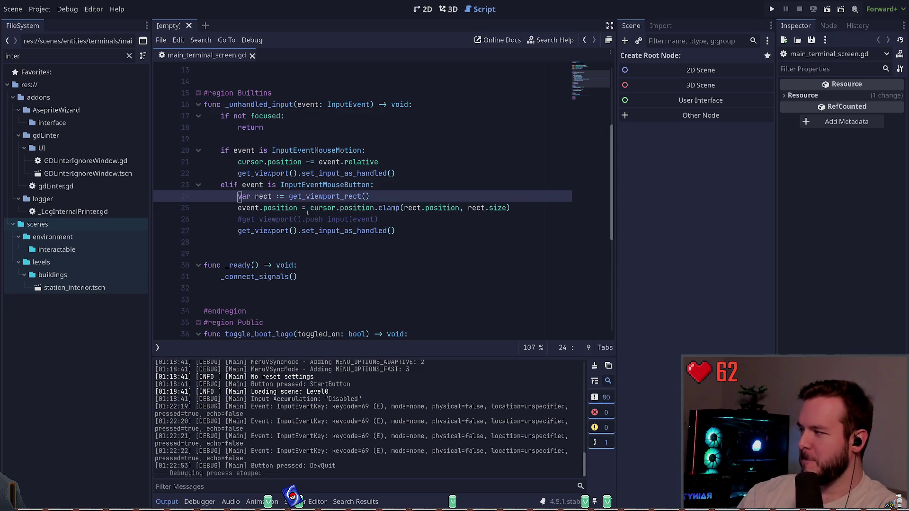
# Step: Select lines 24–25, the get_viewport_rect() line and the event.position clamp line
pyautogui.press('Down')
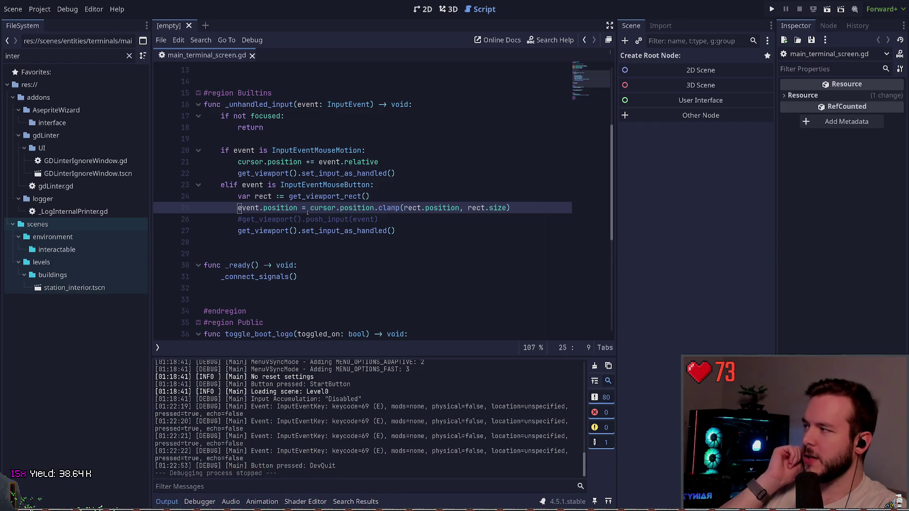
pyautogui.click(309, 209)
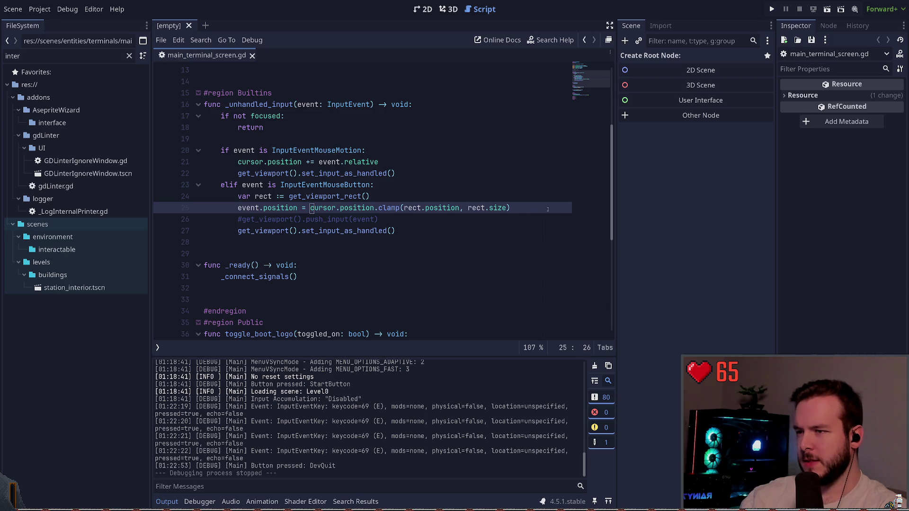
pyautogui.moveTo(548, 209)
pyautogui.mouseDown()
pyautogui.moveTo(205, 186)
pyautogui.moveTo(208, 196)
pyautogui.moveTo(213, 185)
pyautogui.mouseUp()
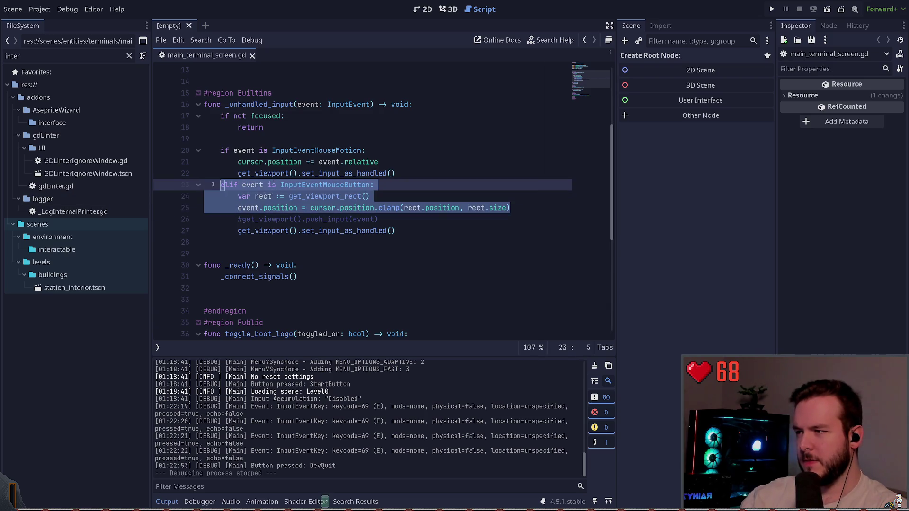
pyautogui.click(512, 208)
pyautogui.moveTo(512, 208); pyautogui.dragTo(204, 196)
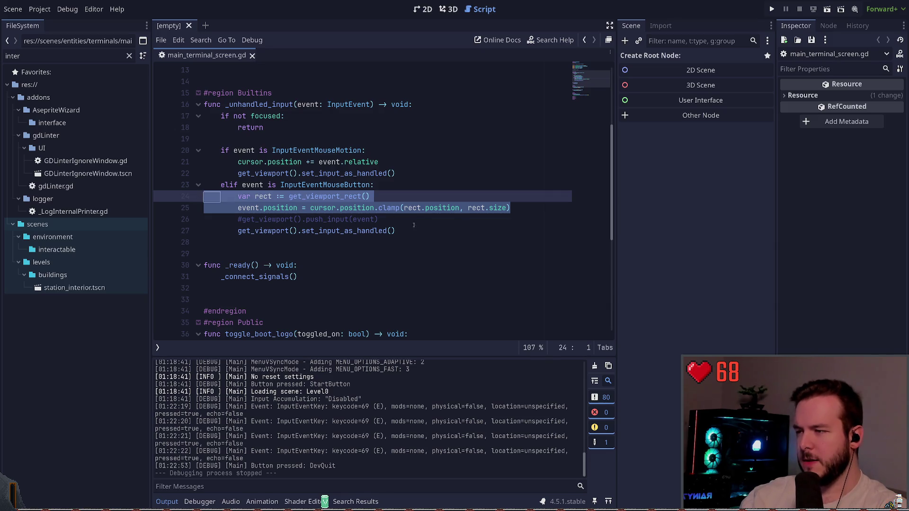
pyautogui.moveTo(511, 208); pyautogui.dragTo(159, 193)
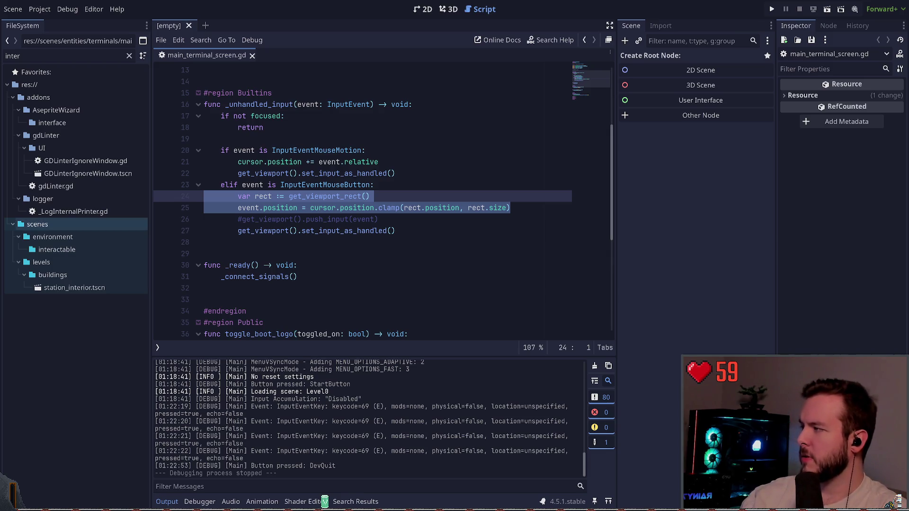
pyautogui.click(390, 195)
pyautogui.press('Left')
pyautogui.press('Left')
pyautogui.press('Left')
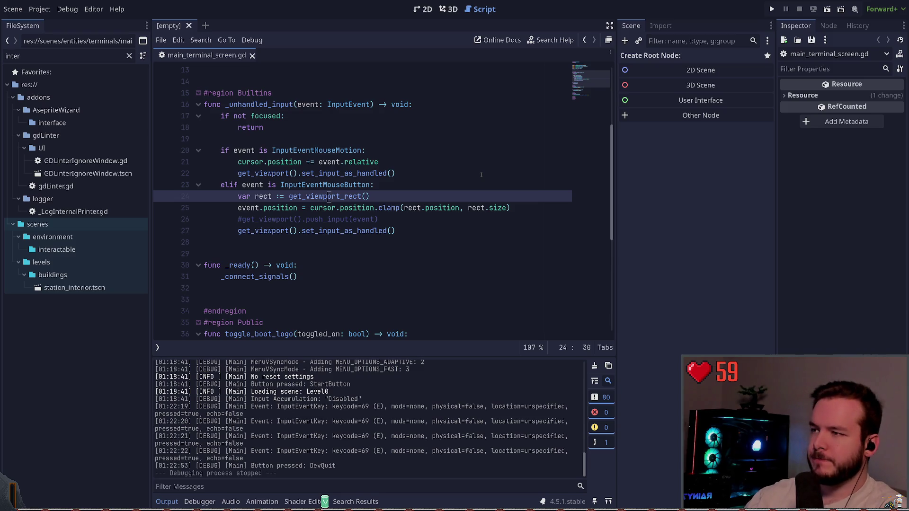
pyautogui.press('Home')
pyautogui.hotkey('shift', 'Down')
pyautogui.hotkey('shift', 'Up')
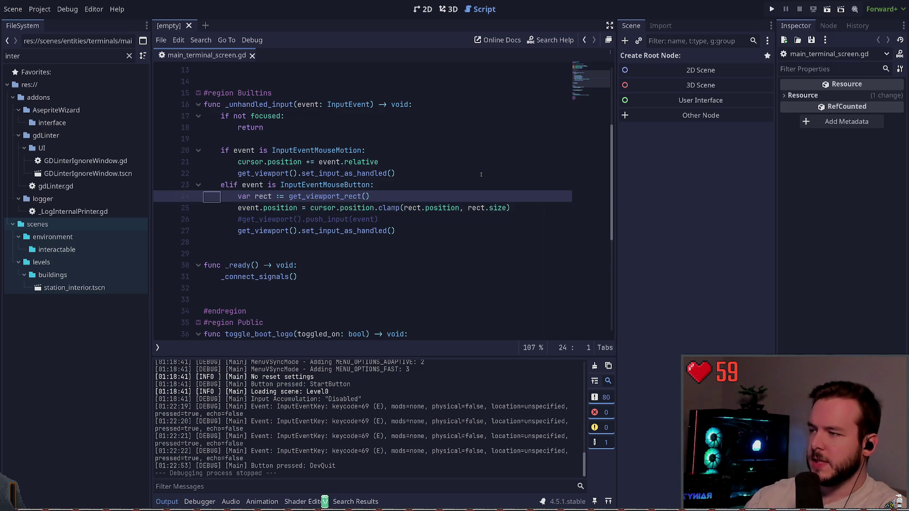
pyautogui.press('Down')
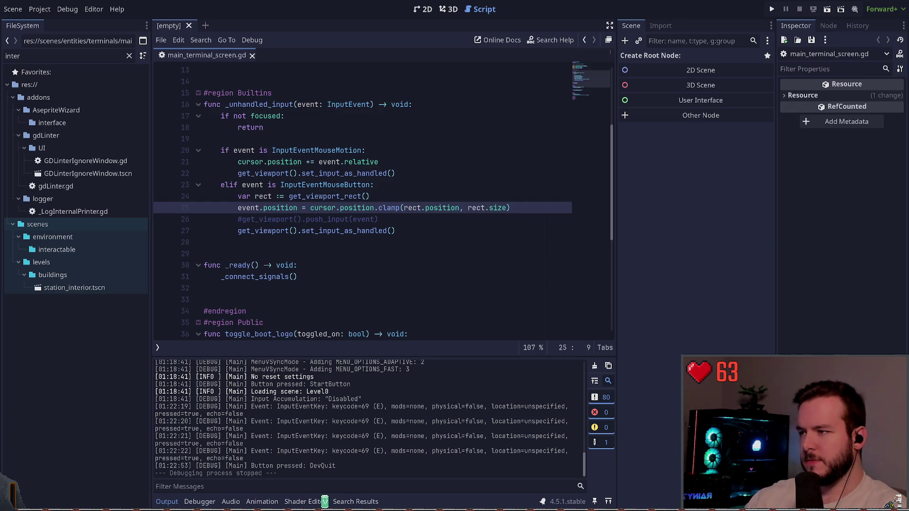
pyautogui.click(316, 242)
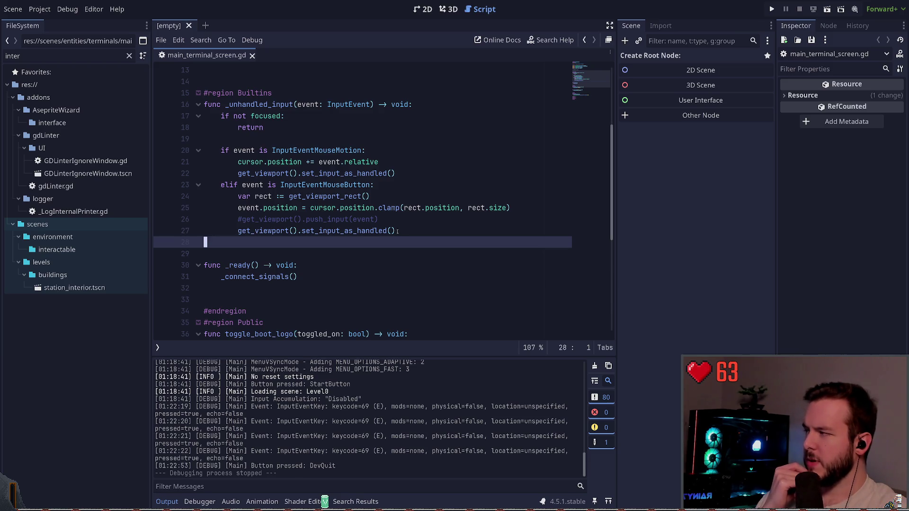
pyautogui.scroll(-3, 398, 231)
pyautogui.scroll(-4, 398, 231)
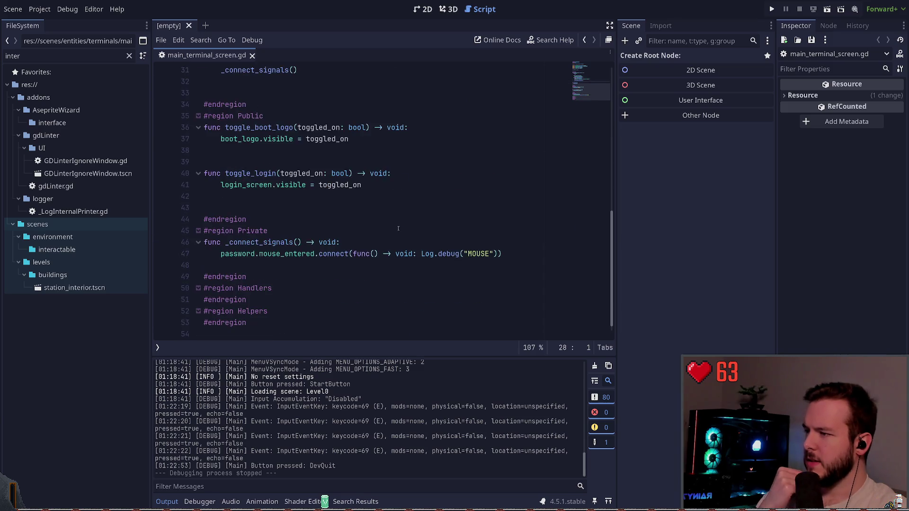
pyautogui.scroll(9, 393, 229)
pyautogui.scroll(2, 393, 228)
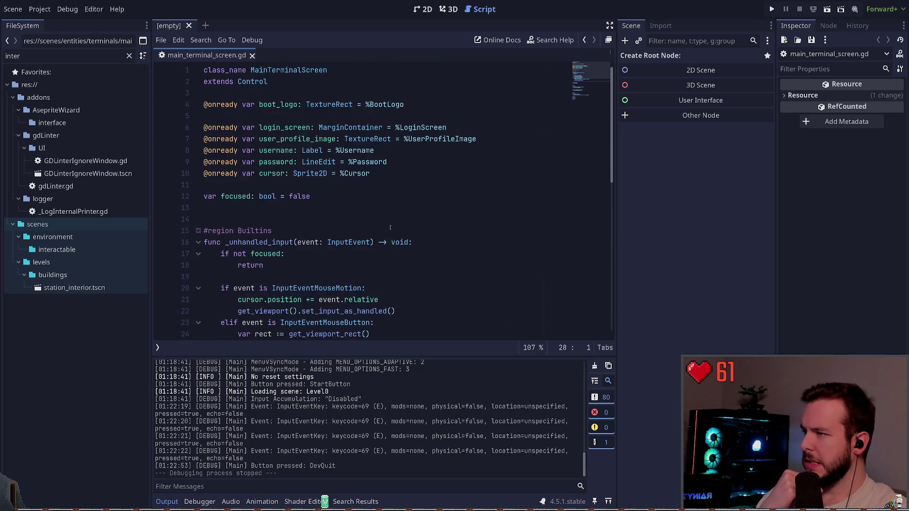
pyautogui.scroll(-10, 390, 225)
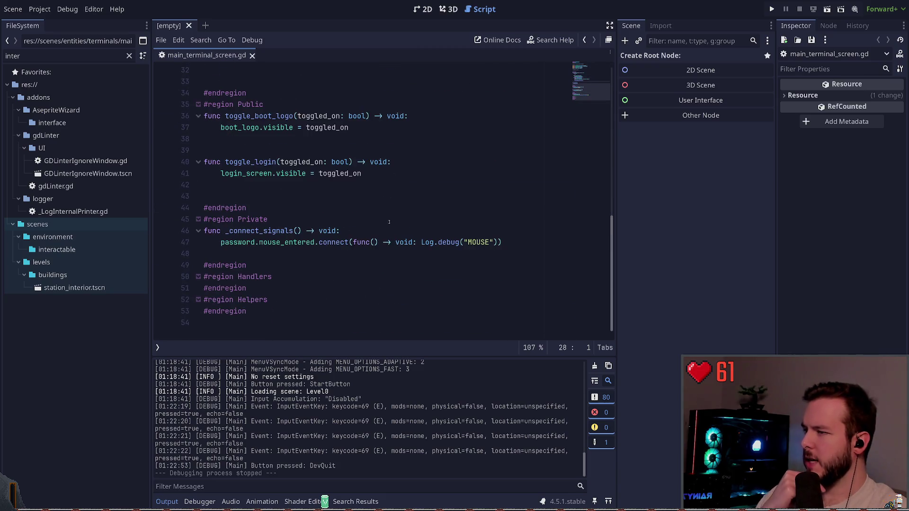
pyautogui.scroll(4, 390, 221)
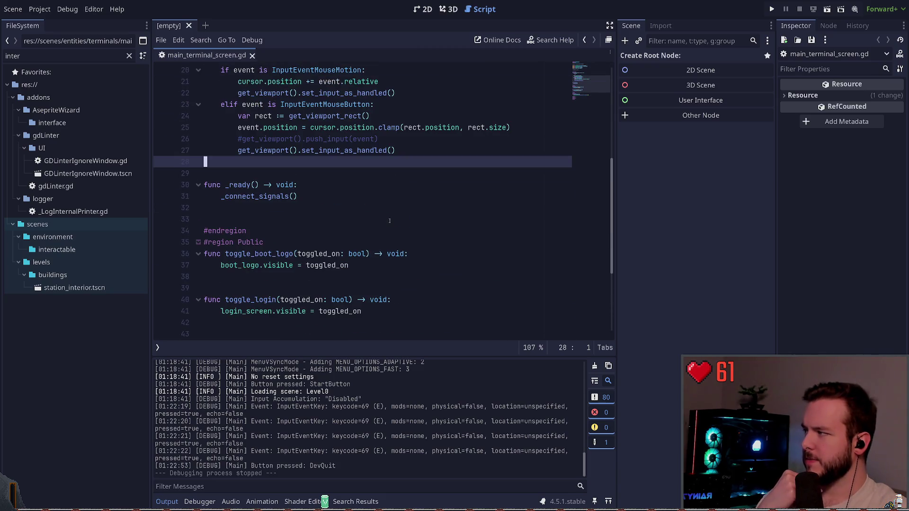
pyautogui.scroll(2, 389, 221)
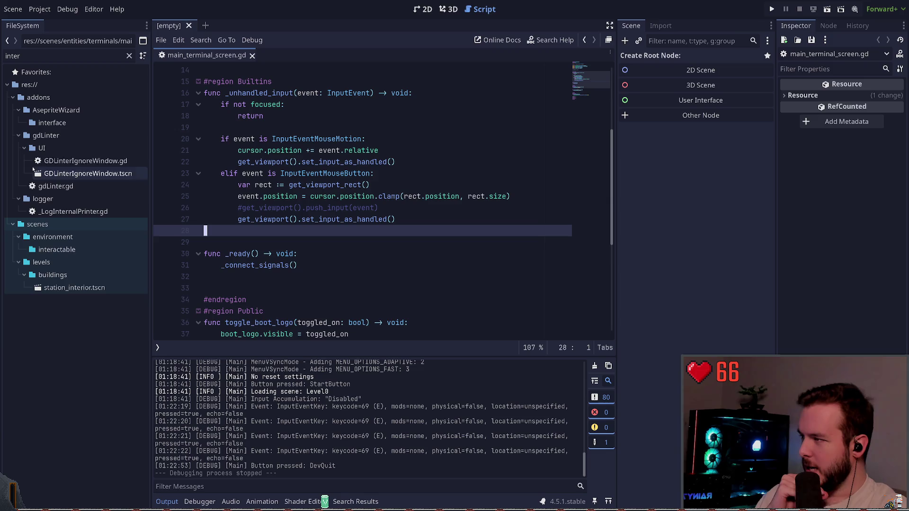
# Step: Collapse the UI, gdLinter, logger and AsepriteWizard folders, then return to the commented push_input line
pyautogui.click(24, 148)
pyautogui.click(18, 135)
pyautogui.click(18, 148)
pyautogui.click(18, 110)
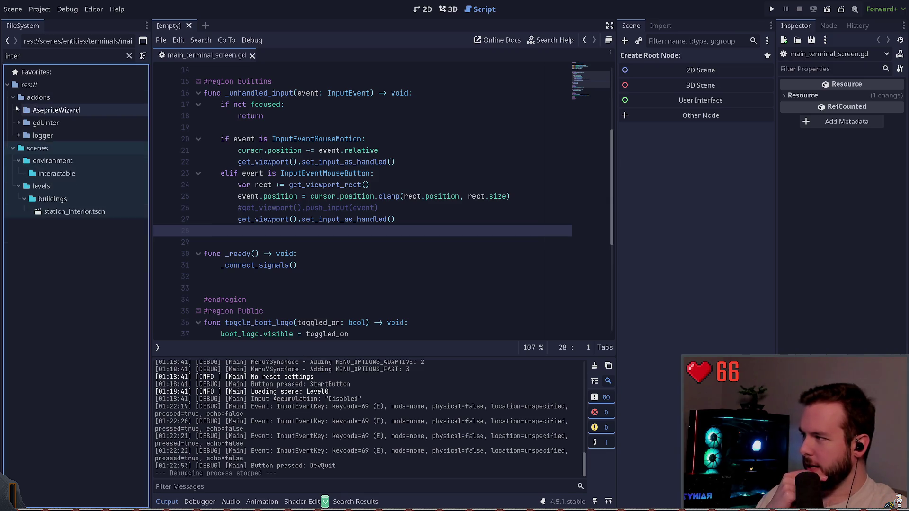
pyautogui.moveTo(237, 231)
pyautogui.mouseDown()
pyautogui.moveTo(335, 184)
pyautogui.moveTo(222, 81)
pyautogui.mouseUp()
pyautogui.click(397, 207)
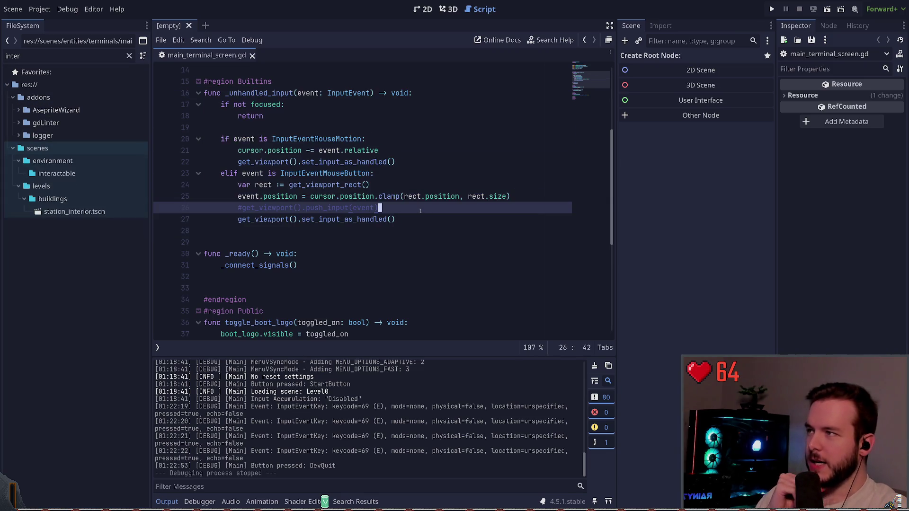